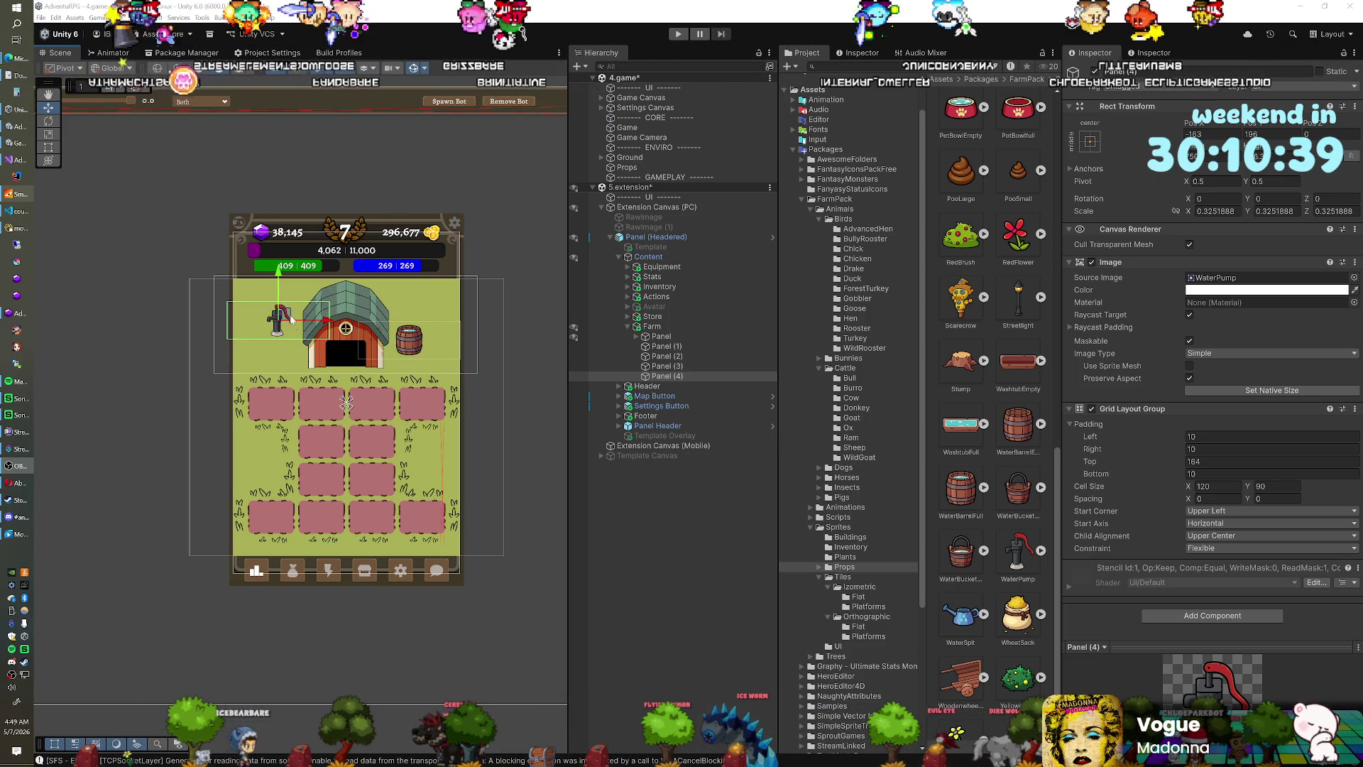
scroll(362, 377, up, 3)
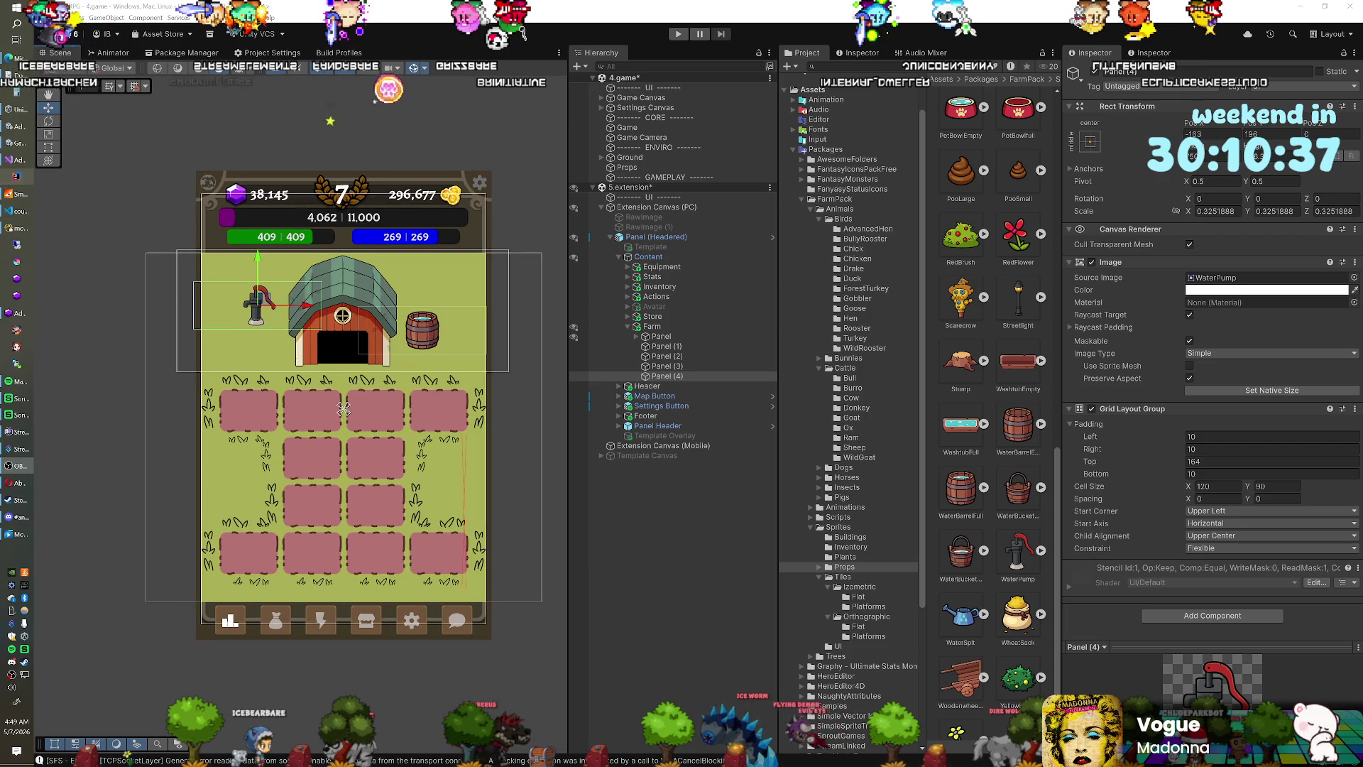
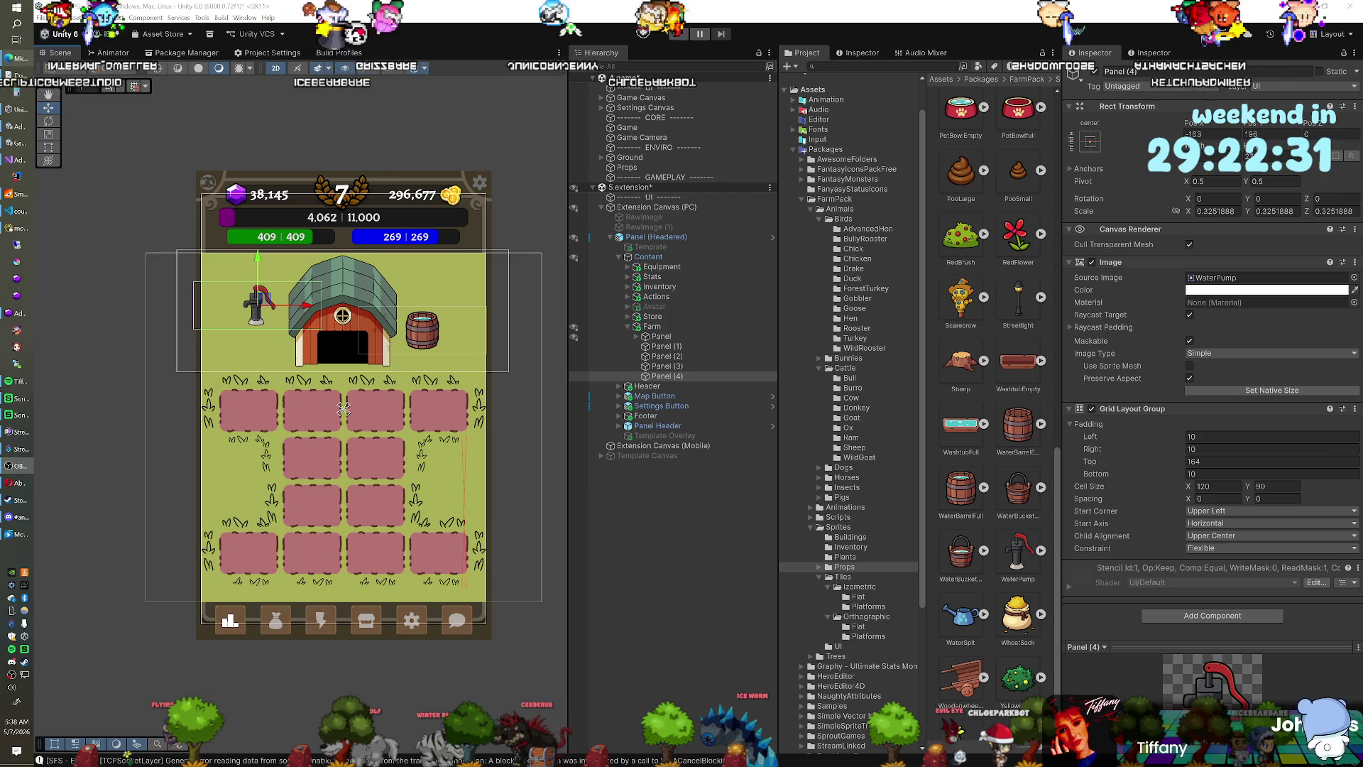
Zoom in on the farm canvas and recentre it so the barn, pump, barrel and crop plots fill the Scene view.
scroll(454, 417, up, 3)
scroll(250, 186, up, 2)
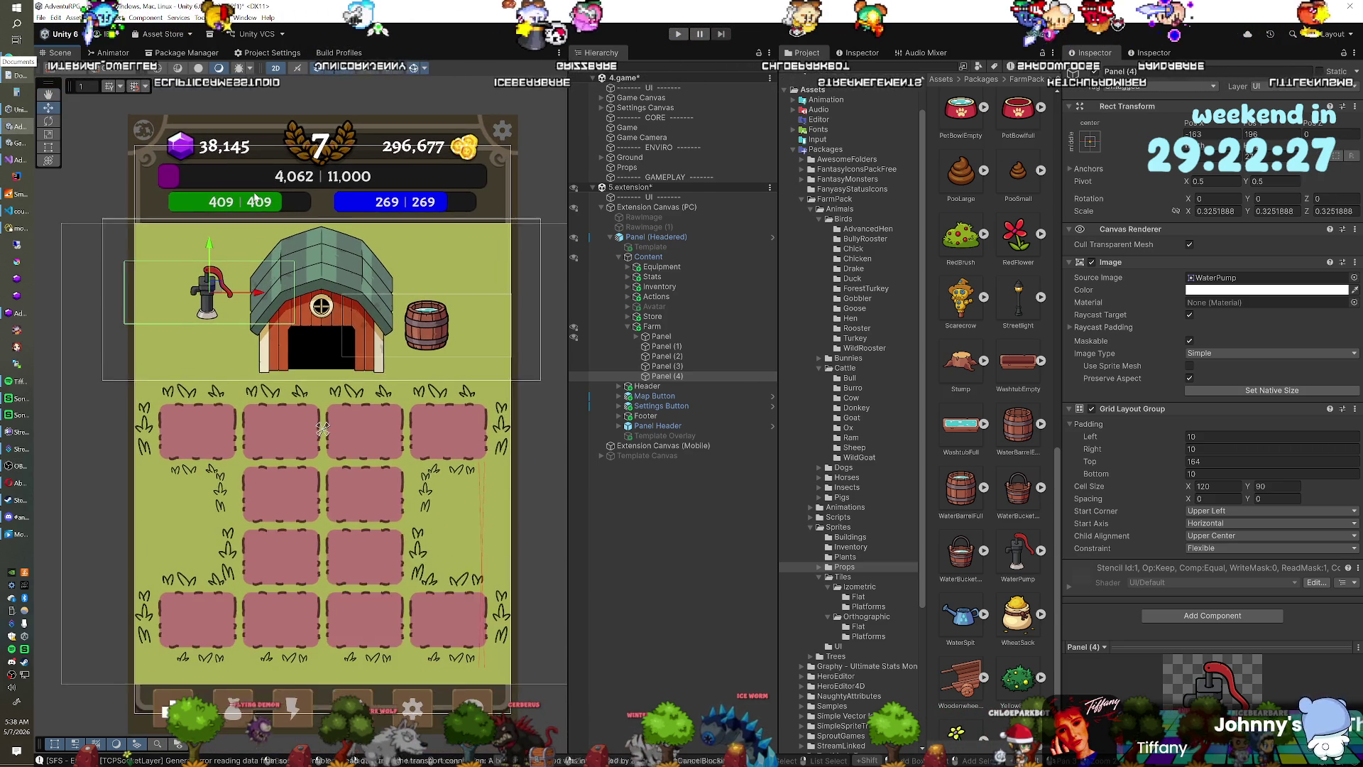
drag(252, 190, 250, 187)
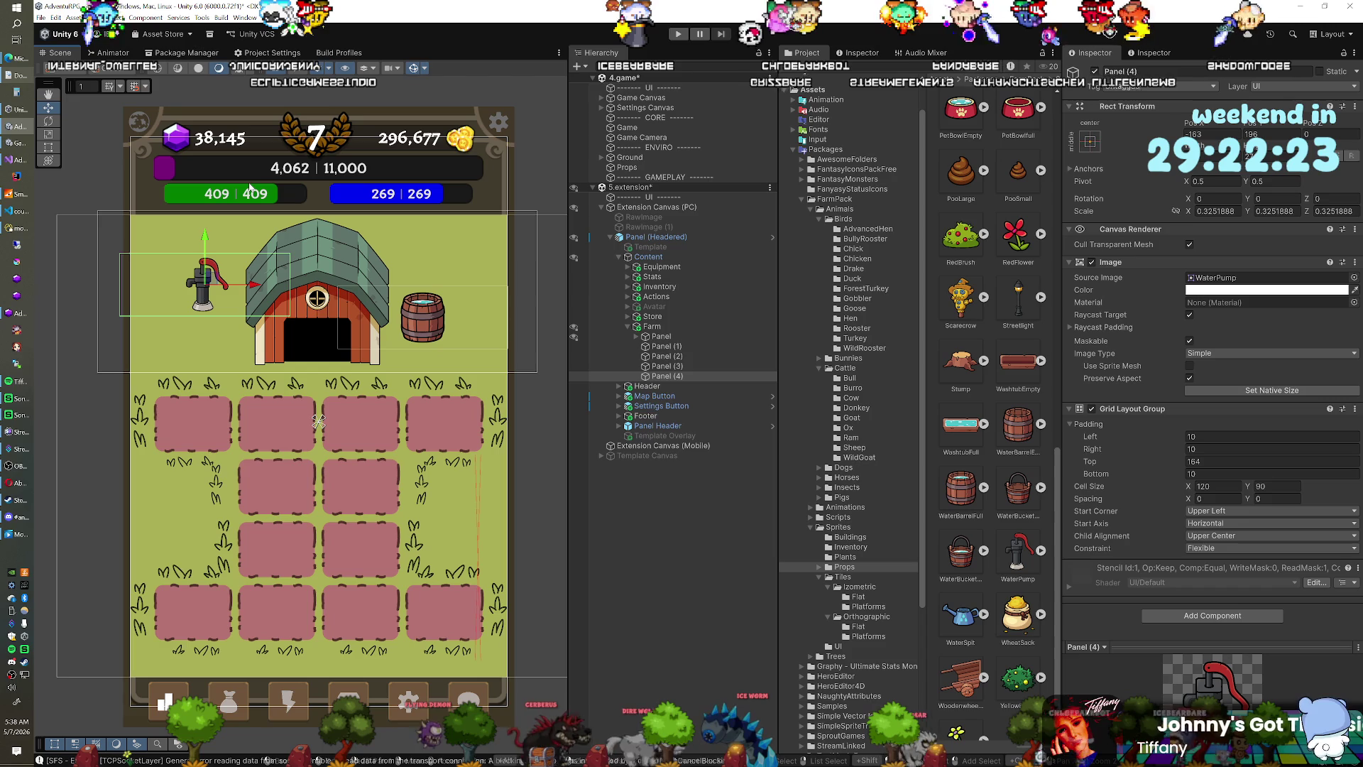